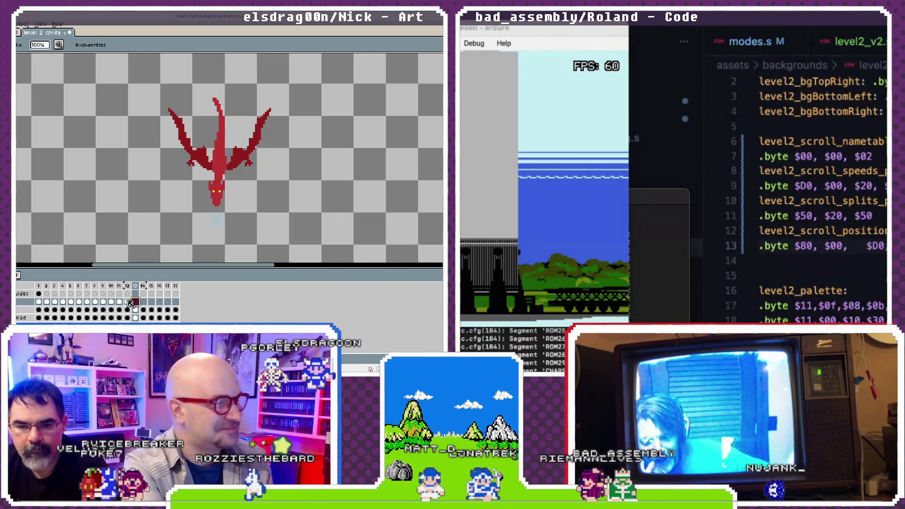
# Step: Step back one frame, then jump to frame 11 to review the blue breath puff
pyautogui.press('Left')
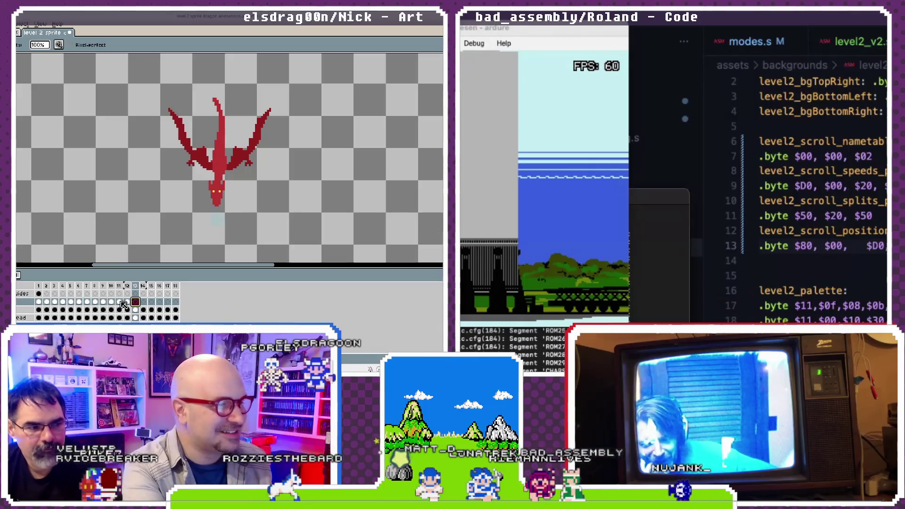
pyautogui.click(126, 303)
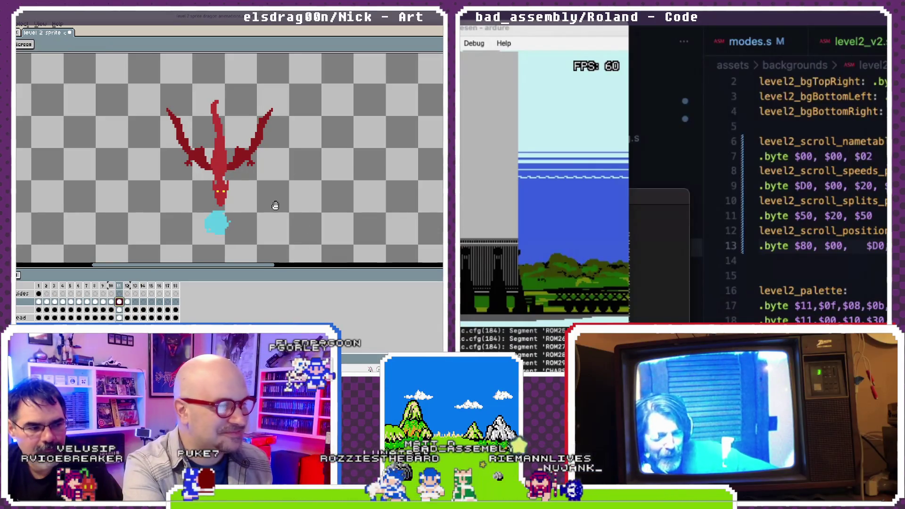
pyautogui.moveTo(258, 234); pyautogui.dragTo(189, 186)
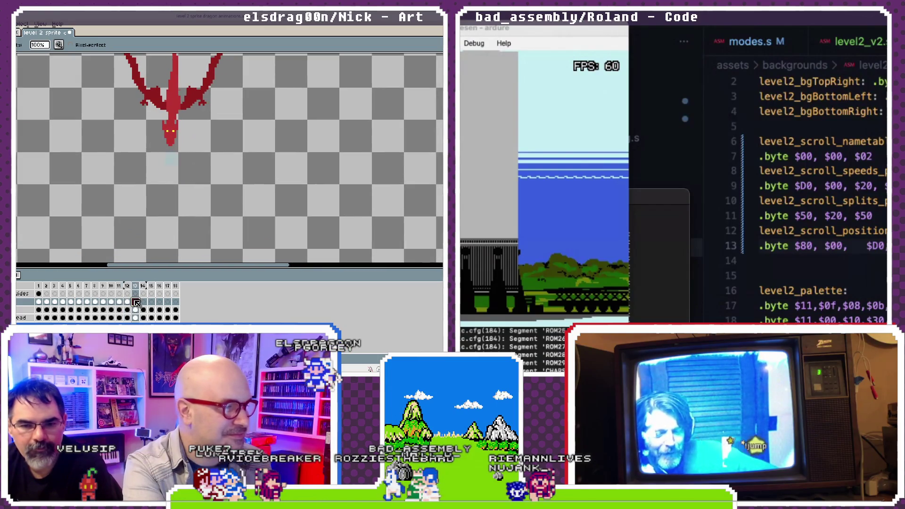
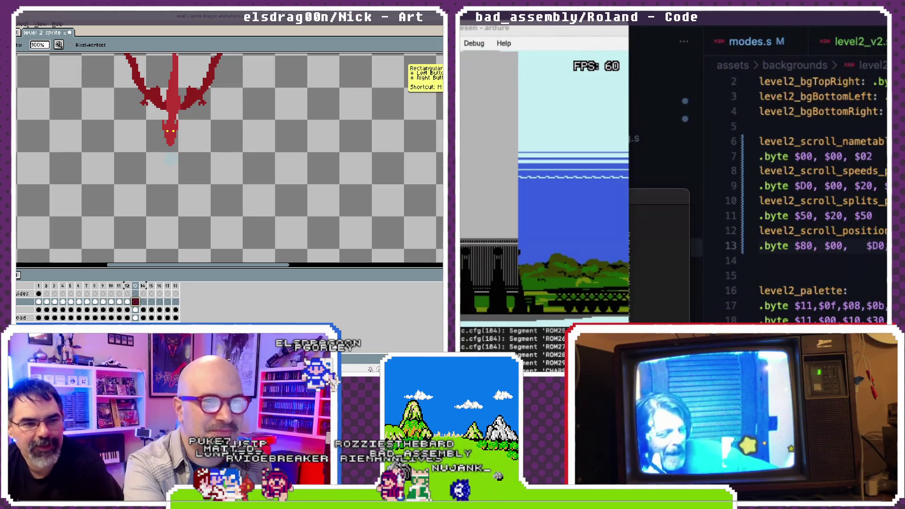
# Step: Marquee a tall strip and position it just below the dragon's mouth
pyautogui.press('m')
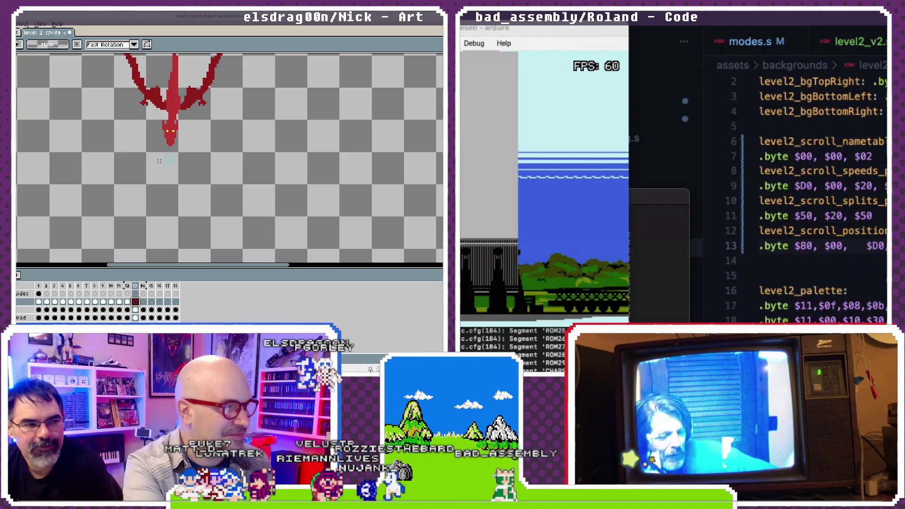
pyautogui.moveTo(181, 247); pyautogui.dragTo(177, 215)
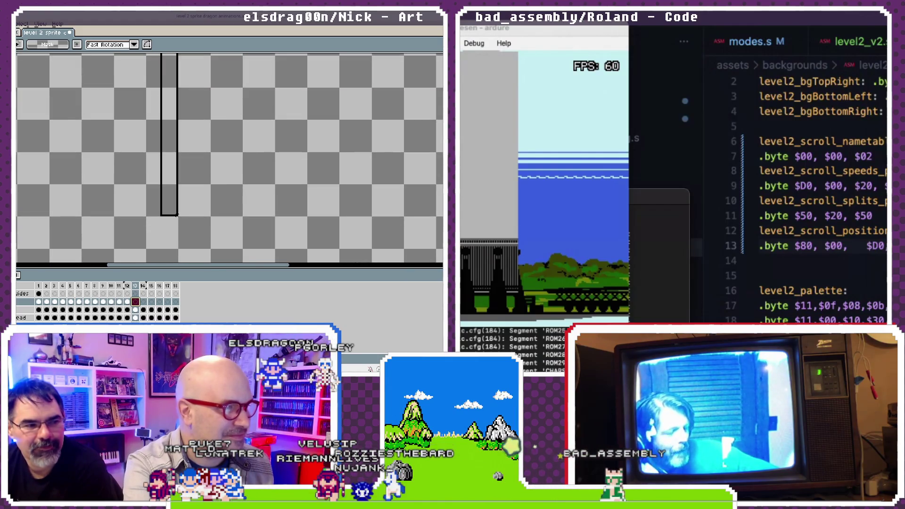
pyautogui.moveTo(181, 157); pyautogui.dragTo(177, 146)
pyautogui.scroll(3, 233, 252)
pyautogui.scroll(2, 203, 192)
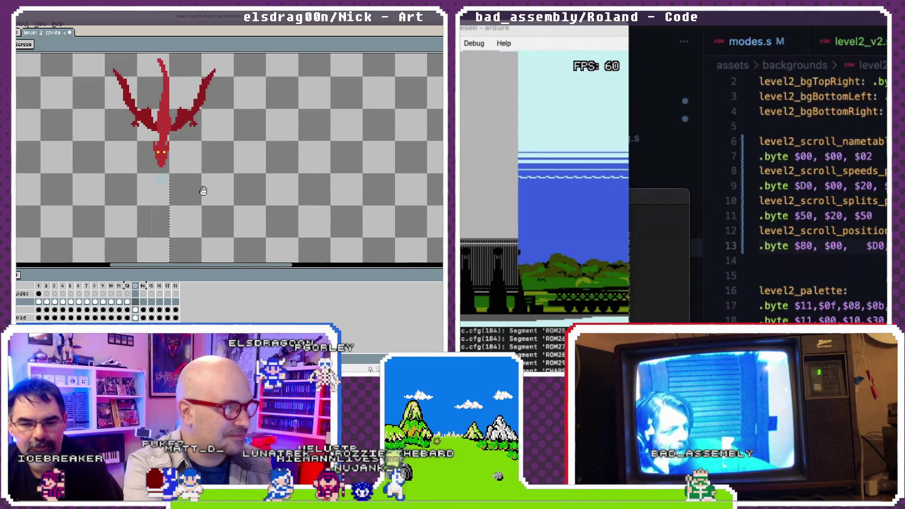
pyautogui.moveTo(152, 206); pyautogui.dragTo(162, 217)
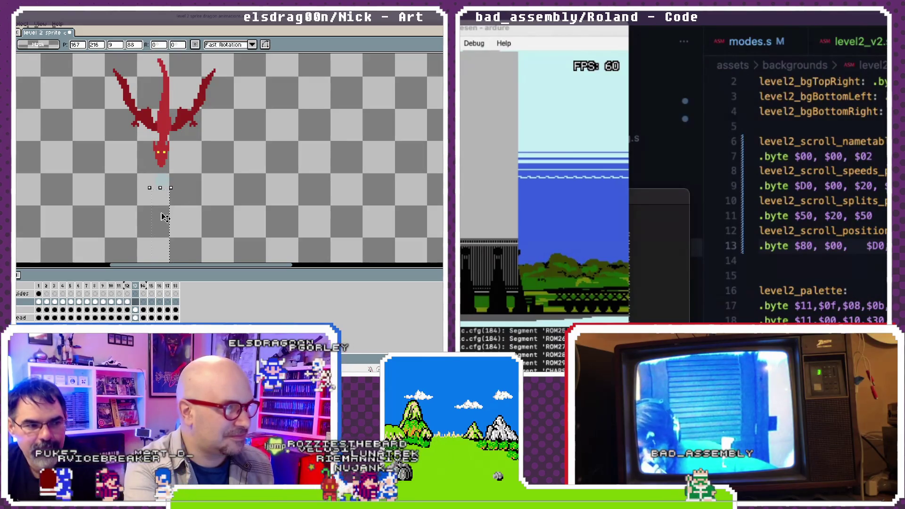
pyautogui.press('Down')
pyautogui.press('Down')
pyautogui.press('Down')
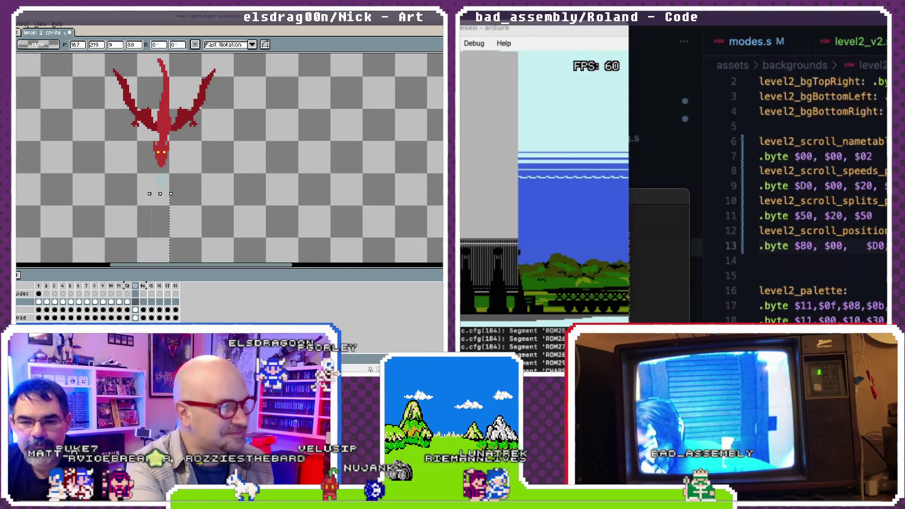
# Step: Fill the selected strip with solid cyan, preview the beam playing, and land on frame 13
pyautogui.hotkey('ctrl', 'd')
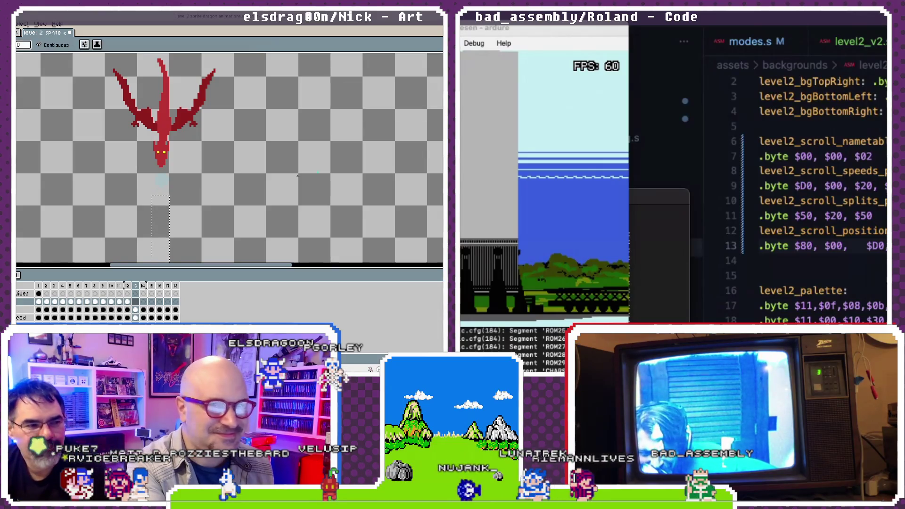
pyautogui.click(160, 220)
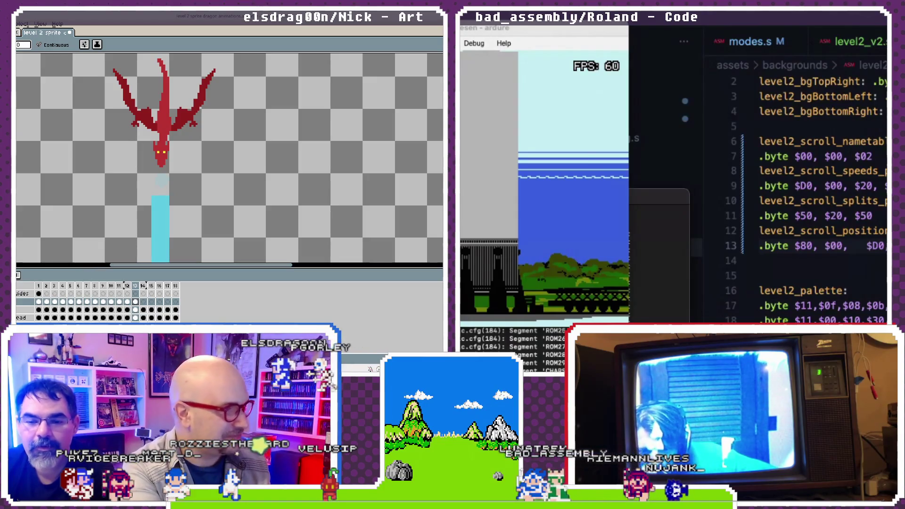
pyautogui.press('Return')
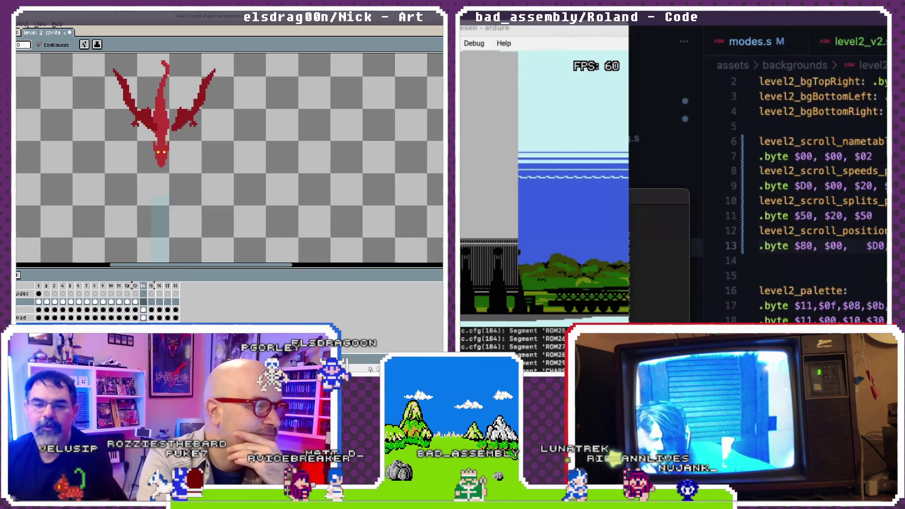
pyautogui.press('Return')
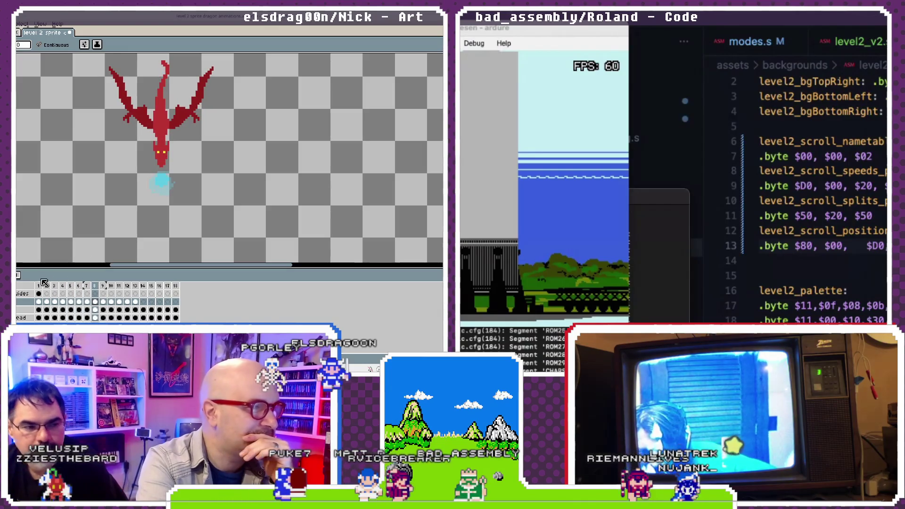
pyautogui.click(142, 288)
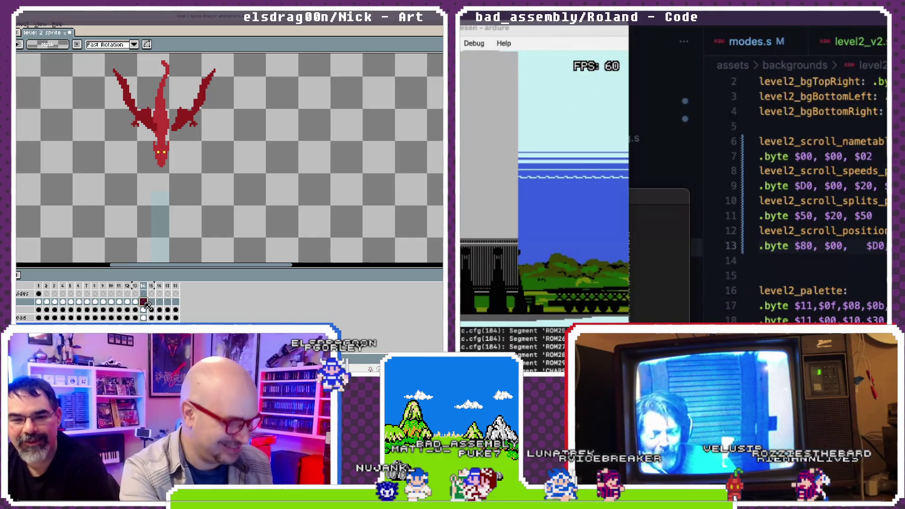
# Step: Select the cyan beam rectangle on the beam layer in a later frame
pyautogui.click(145, 302)
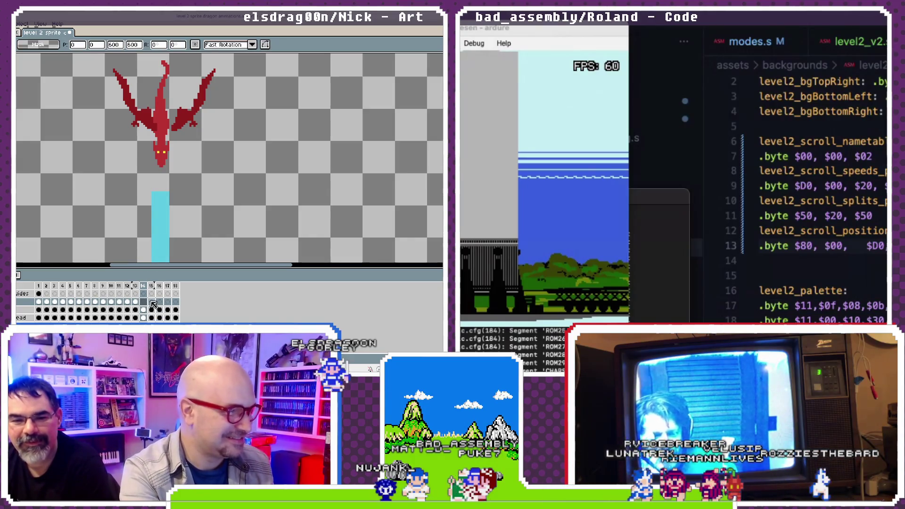
pyautogui.click(152, 303)
pyautogui.click(162, 241)
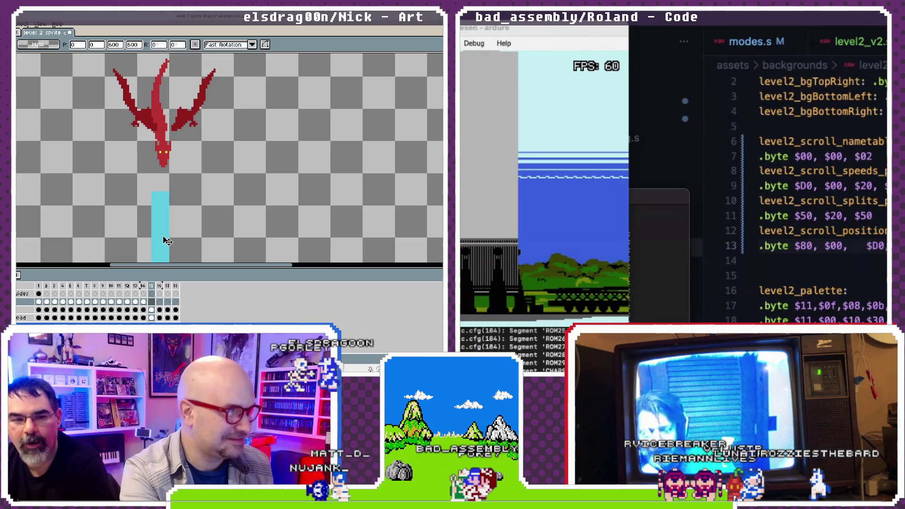
# Step: Squeeze the beam from its left side into a thin line and apply the change
pyautogui.moveTo(168, 239); pyautogui.dragTo(178, 116)
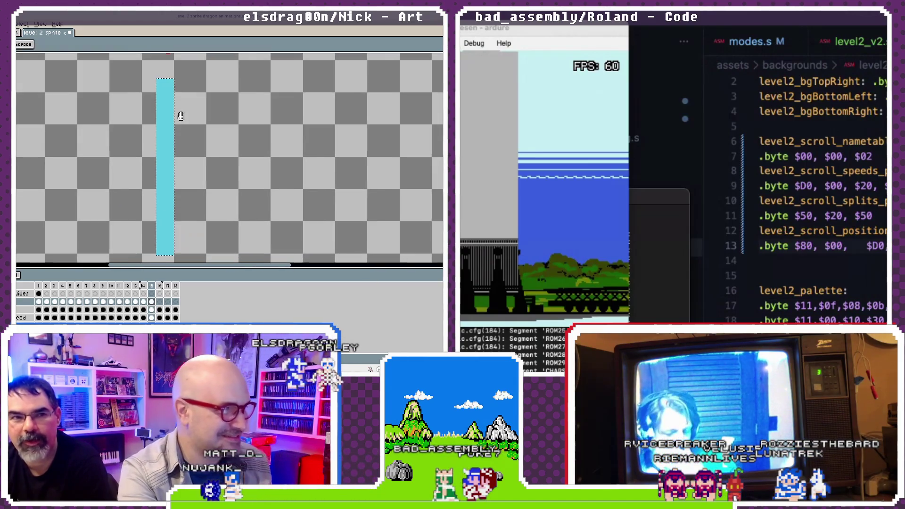
pyautogui.moveTo(157, 172); pyautogui.dragTo(162, 172)
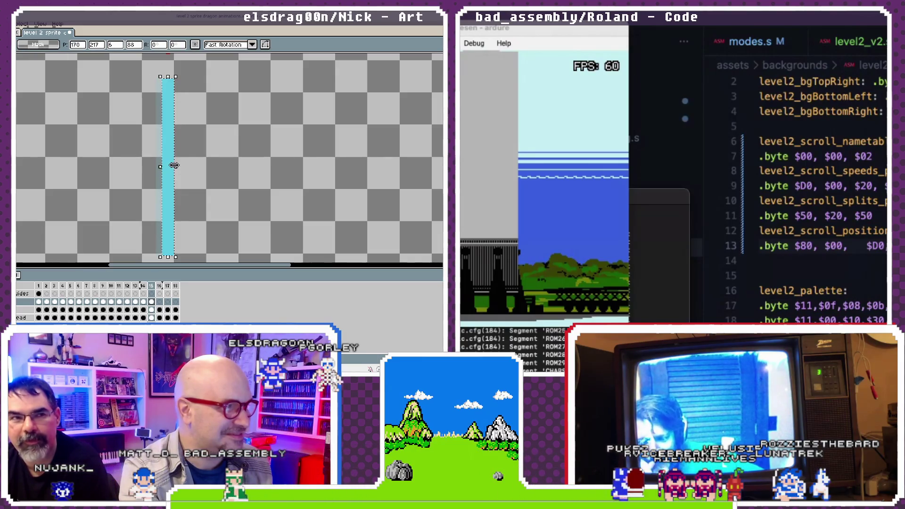
pyautogui.scroll(1, 167, 171)
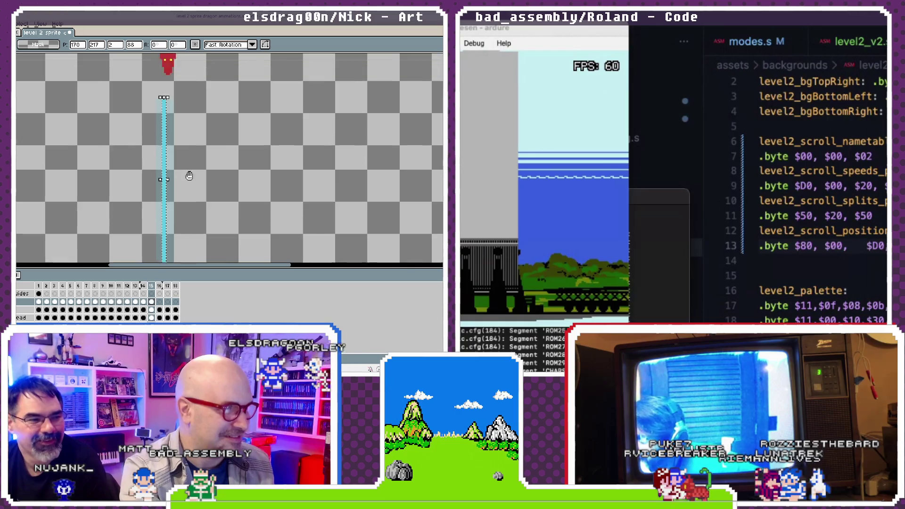
pyautogui.scroll(2, 169, 138)
pyautogui.click(174, 236)
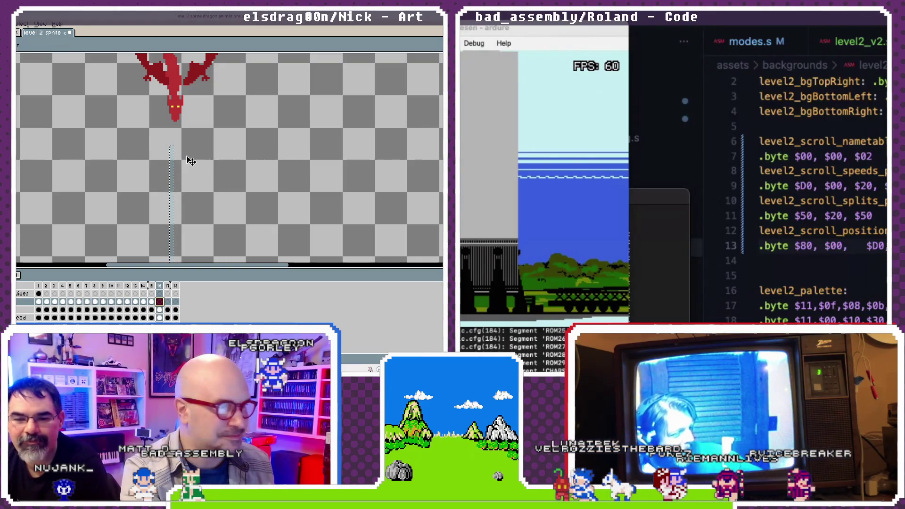
# Step: Erase parts of the thin beam at frame 16, working on the beam layer beside the guides layer
pyautogui.click(173, 150)
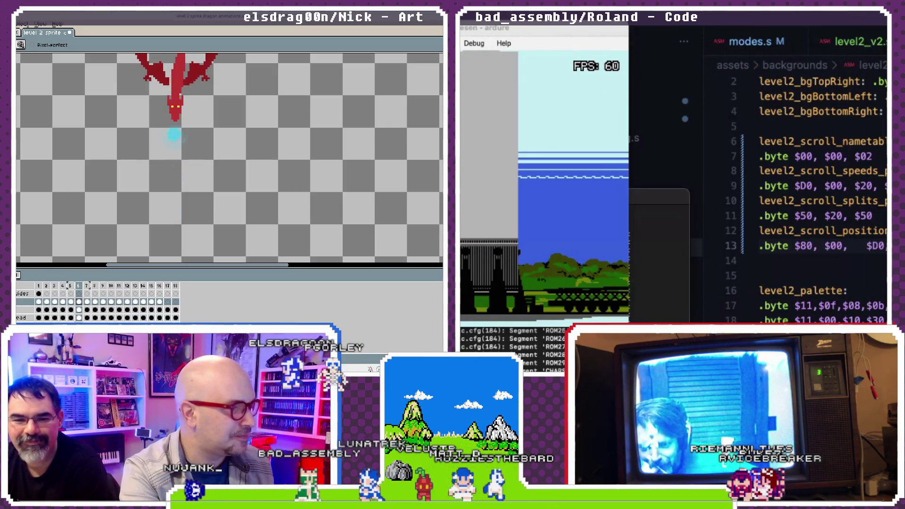
pyautogui.click(159, 294)
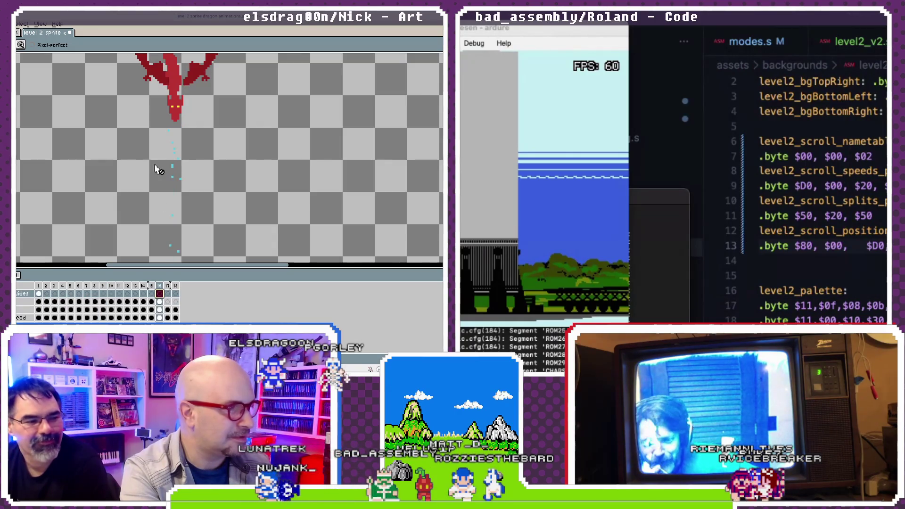
pyautogui.click(161, 303)
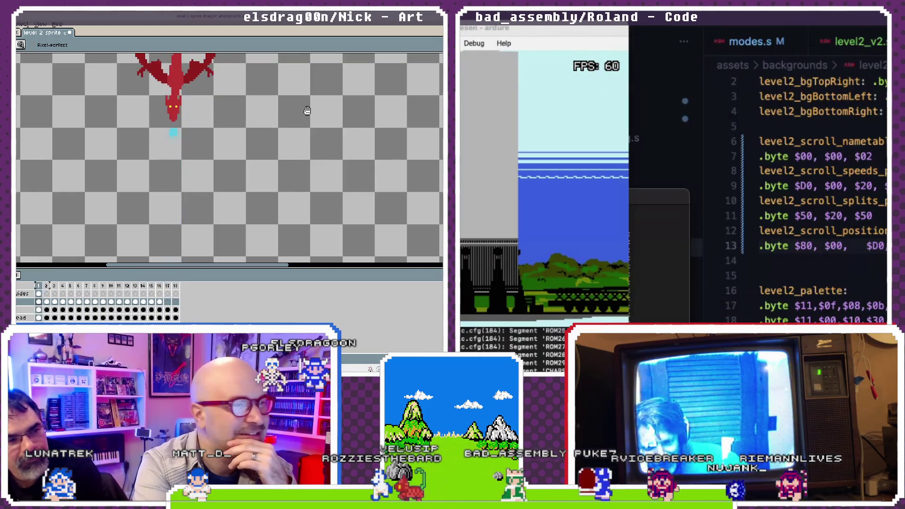
pyautogui.scroll(2, 299, 137)
pyautogui.moveTo(304, 157)
pyautogui.mouseDown()
pyautogui.moveTo(289, 113)
pyautogui.moveTo(287, 150)
pyautogui.moveTo(266, 164)
pyautogui.moveTo(286, 177)
pyautogui.mouseUp()
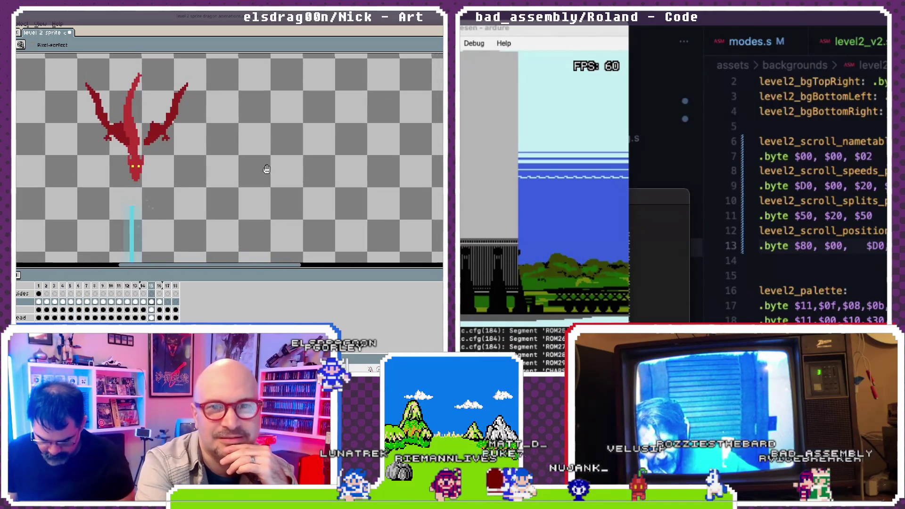
pyautogui.moveTo(265, 170)
pyautogui.mouseDown()
pyautogui.moveTo(281, 176)
pyautogui.moveTo(288, 157)
pyautogui.mouseUp()
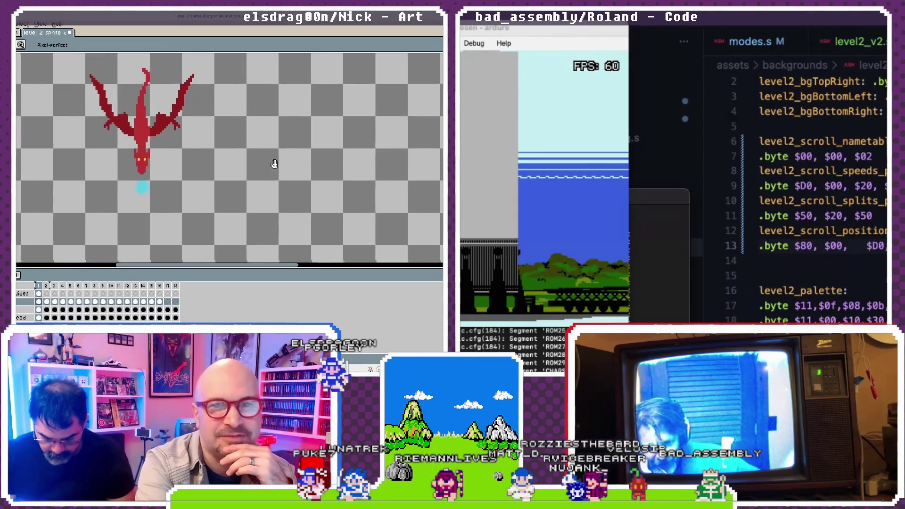
pyautogui.moveTo(269, 145); pyautogui.dragTo(276, 166)
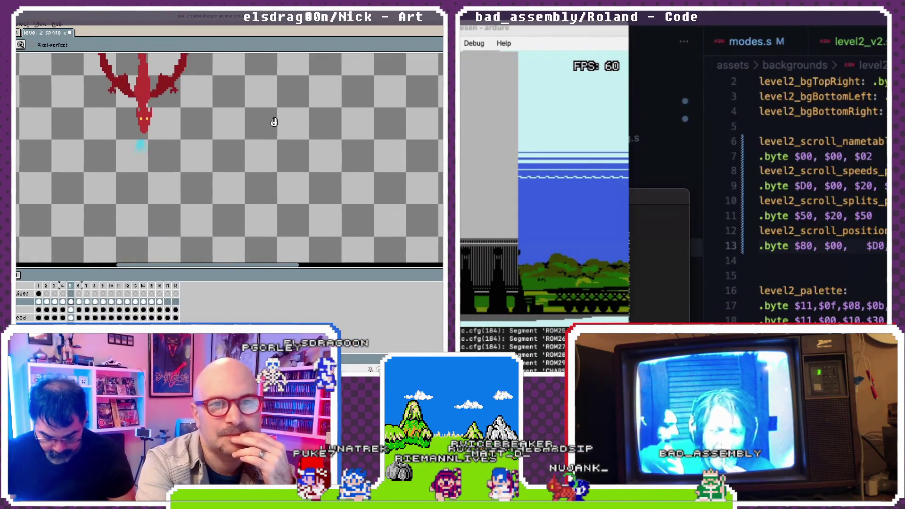
pyautogui.moveTo(274, 122); pyautogui.dragTo(272, 163)
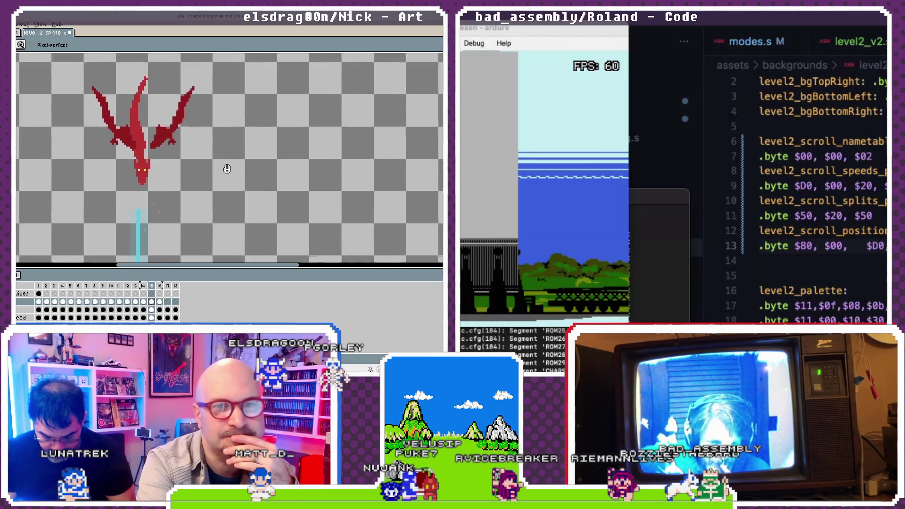
pyautogui.moveTo(214, 158)
pyautogui.mouseDown()
pyautogui.moveTo(227, 169)
pyautogui.moveTo(243, 73)
pyautogui.moveTo(250, 176)
pyautogui.moveTo(234, 169)
pyautogui.moveTo(235, 98)
pyautogui.moveTo(233, 138)
pyautogui.mouseUp()
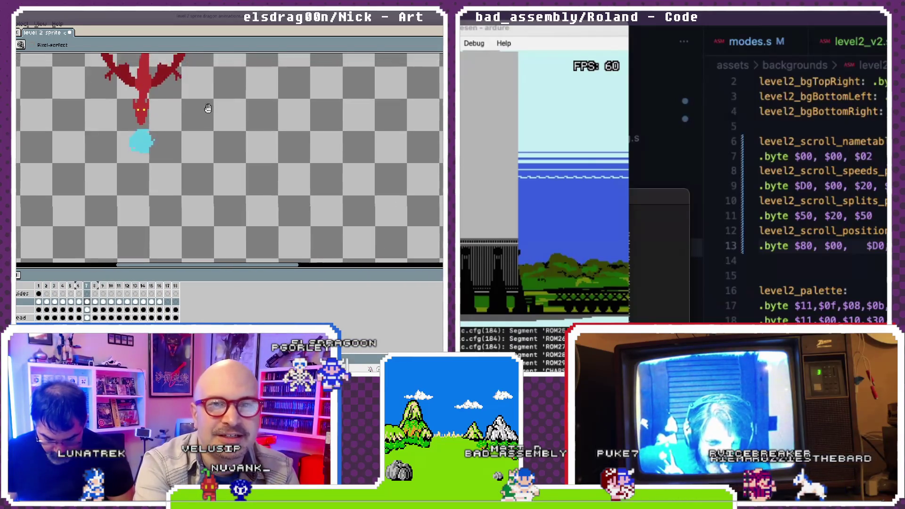
pyautogui.moveTo(204, 109)
pyautogui.mouseDown()
pyautogui.moveTo(204, 243)
pyautogui.moveTo(333, 148)
pyautogui.mouseUp()
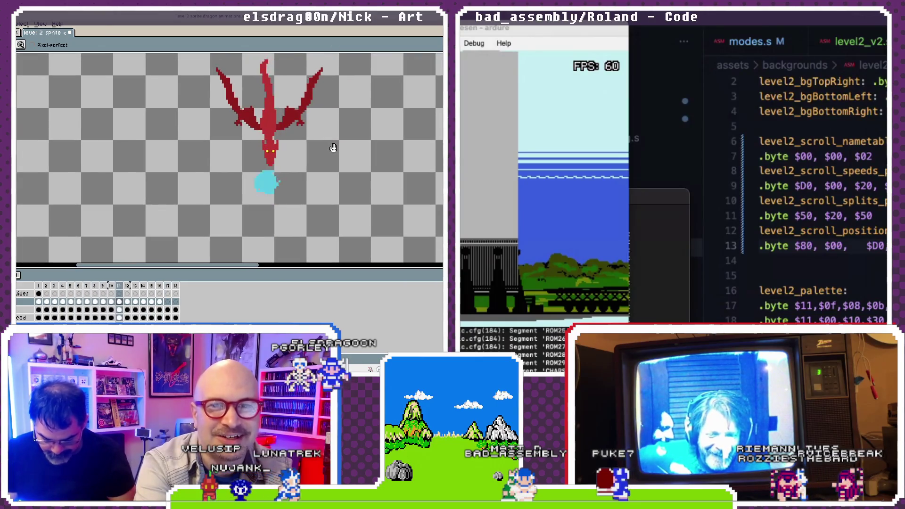
pyautogui.moveTo(333, 148)
pyautogui.mouseDown()
pyautogui.moveTo(218, 16)
pyautogui.moveTo(222, 92)
pyautogui.moveTo(210, 160)
pyautogui.moveTo(236, 151)
pyautogui.moveTo(276, 167)
pyautogui.mouseUp()
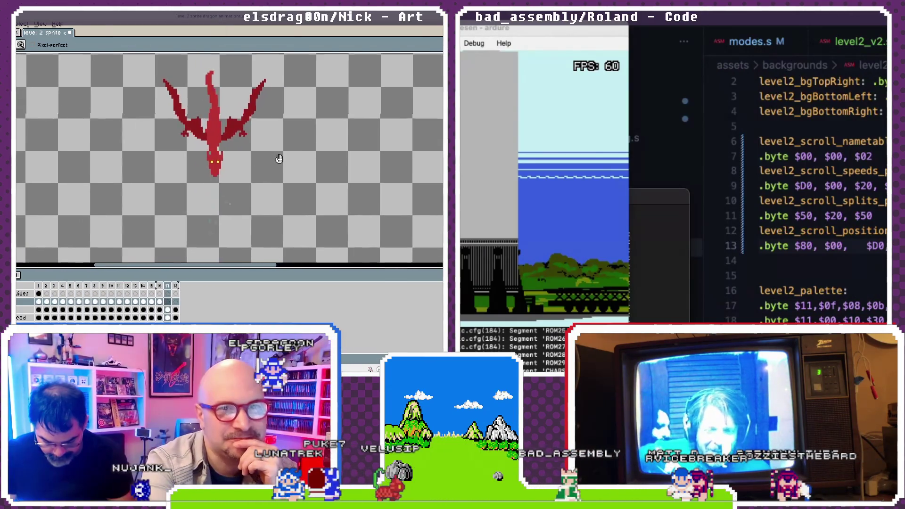
pyautogui.moveTo(161, 153); pyautogui.dragTo(313, 151)
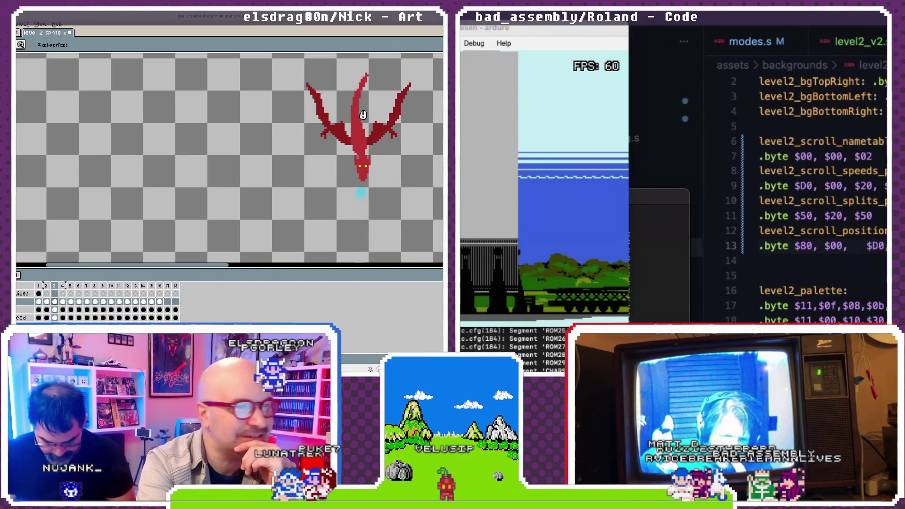
pyautogui.moveTo(388, 138); pyautogui.dragTo(240, 162)
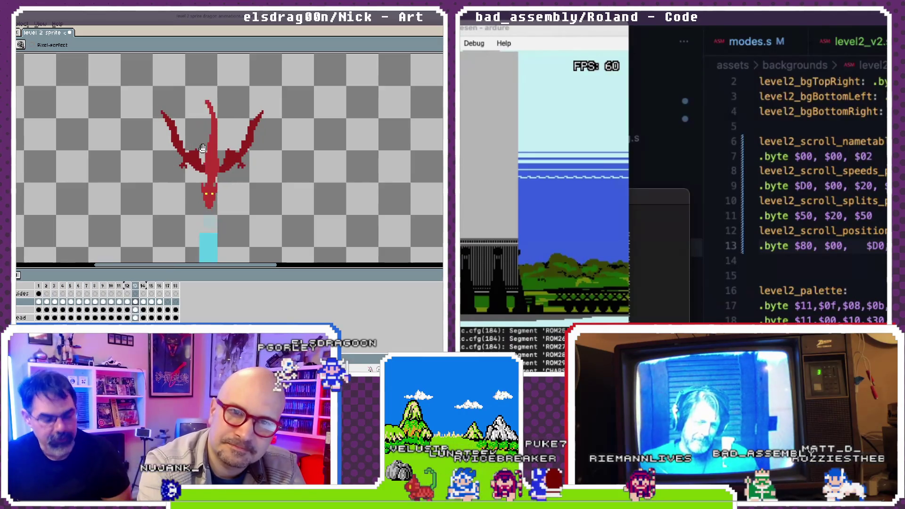
pyautogui.moveTo(217, 189); pyautogui.dragTo(212, 135)
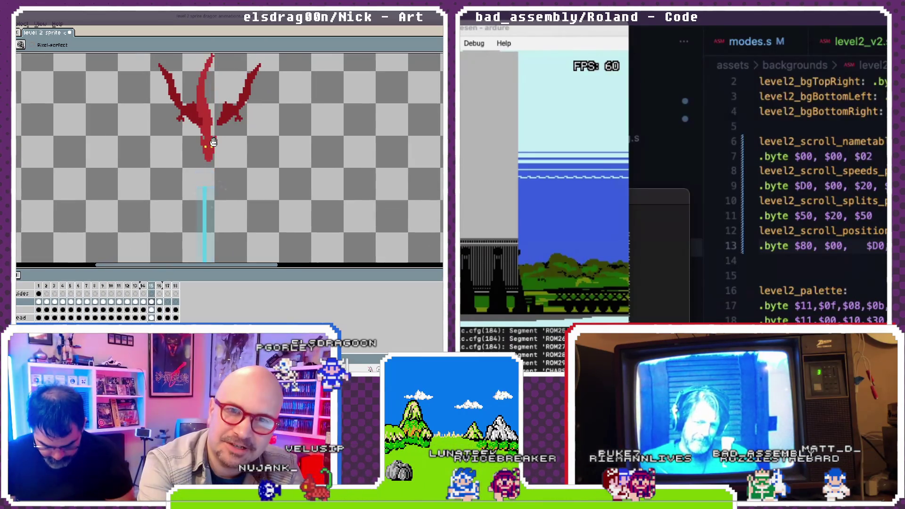